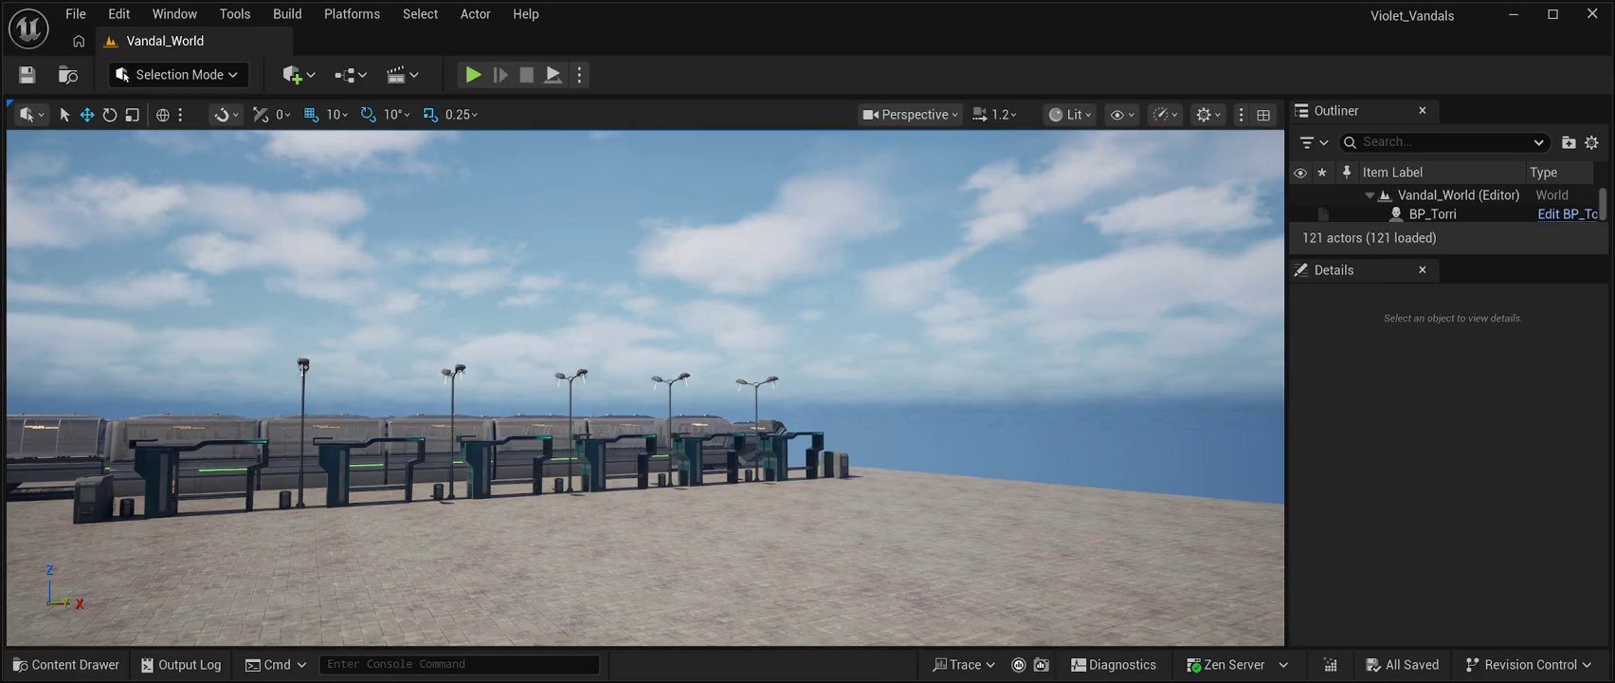
Close the editor window, then bring up the content browser to reopen Vandal_World
{"action": "left_click", "coordinate": [1592, 14]}
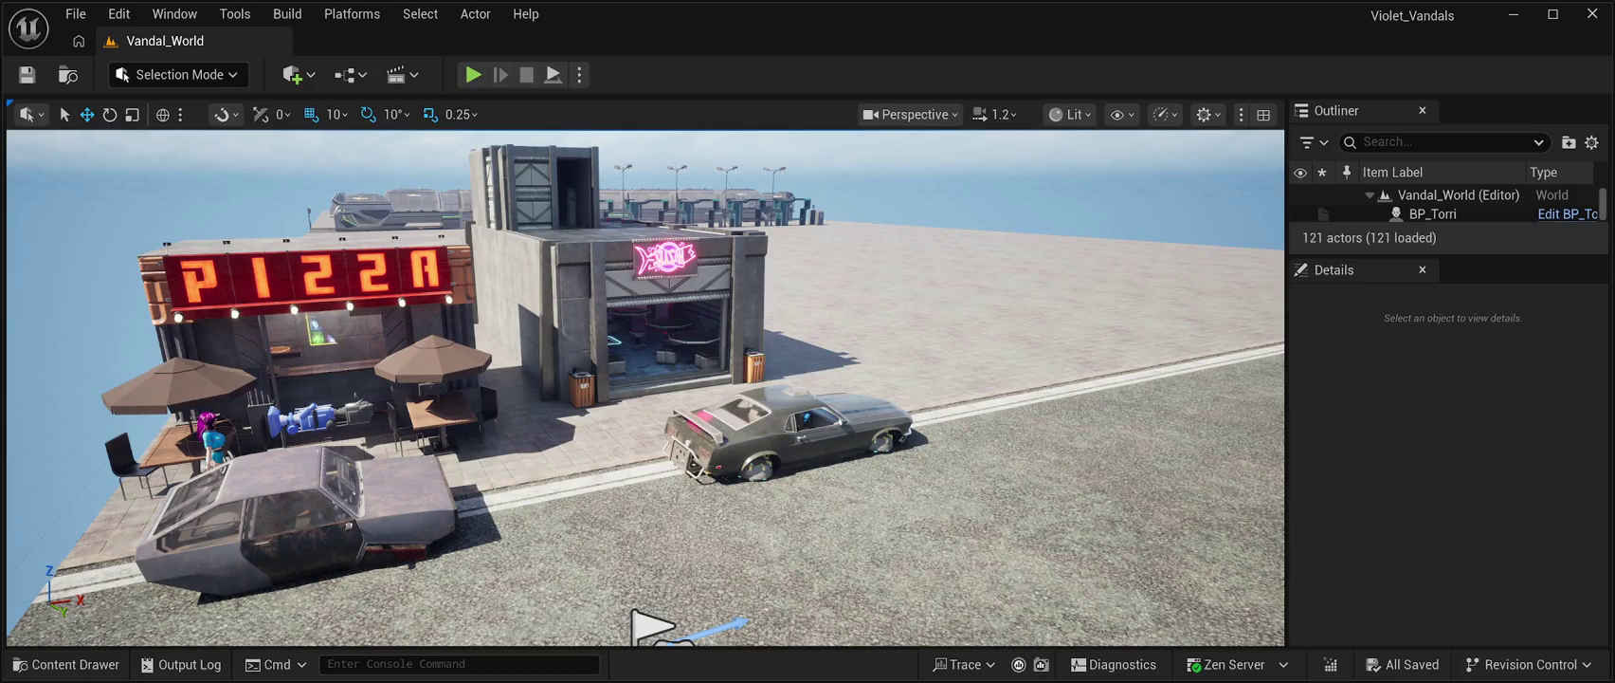
{"action": "left_click", "coordinate": [67, 664]}
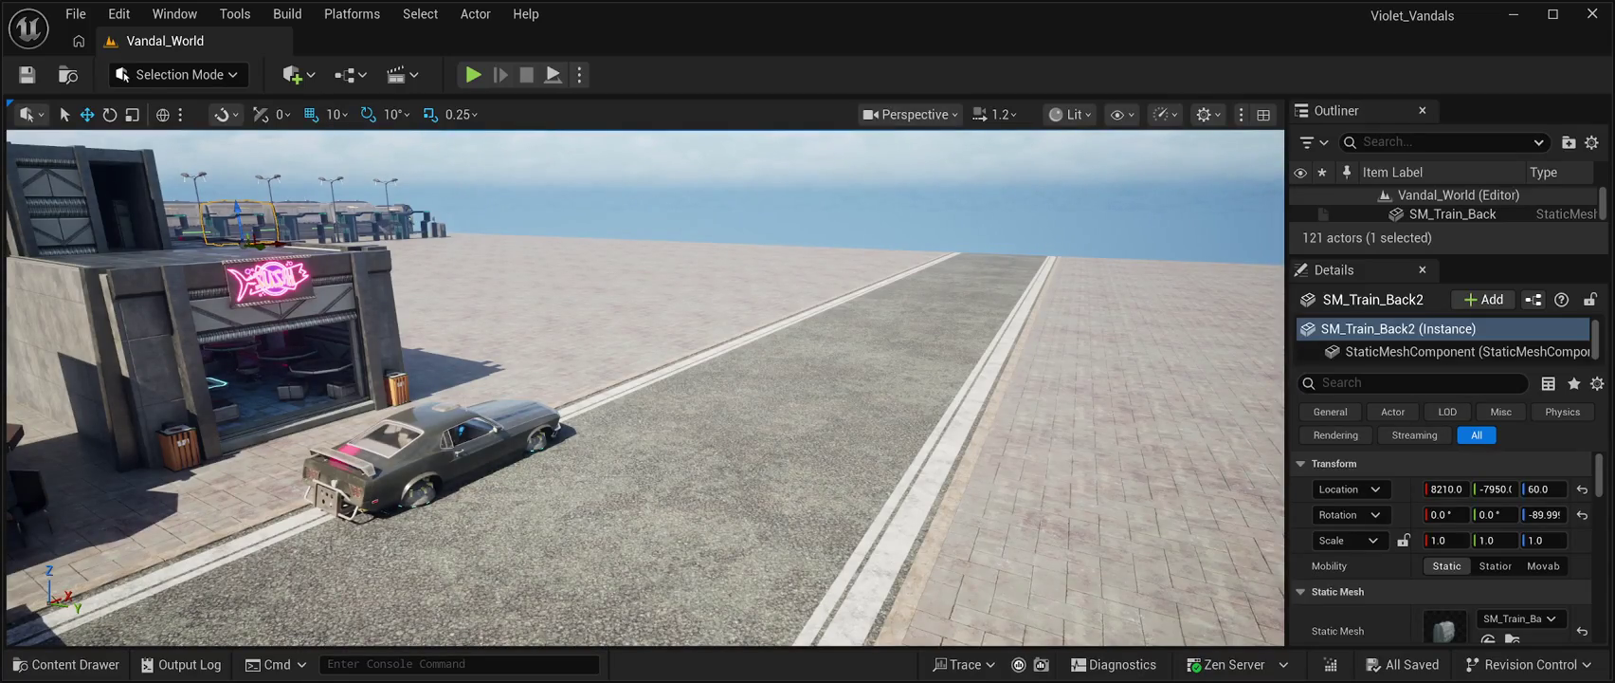
Focus the view on SM_Train_Back2, then open the Content Drawer and select BP_Time Manager
{"action": "key", "text": "f"}
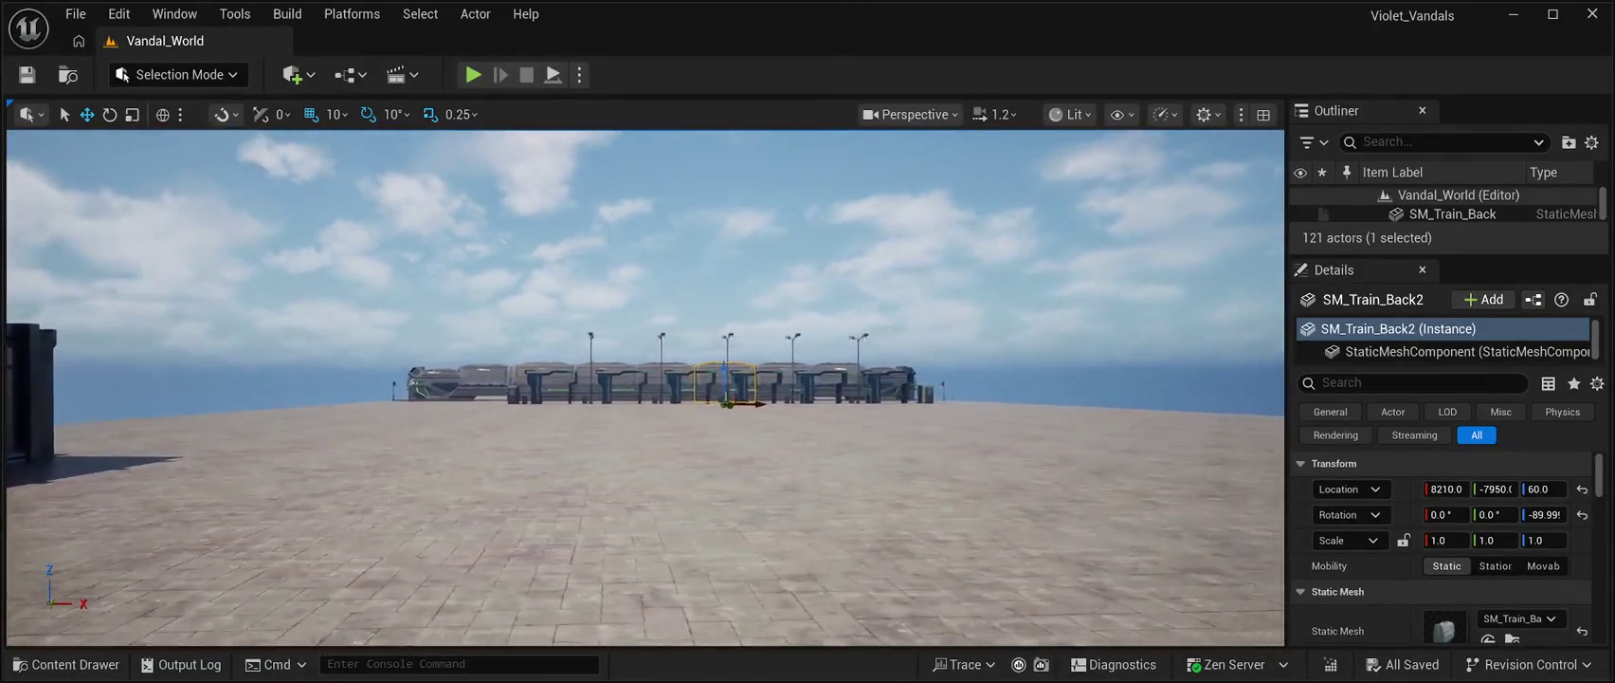
{"action": "key", "text": "Escape"}
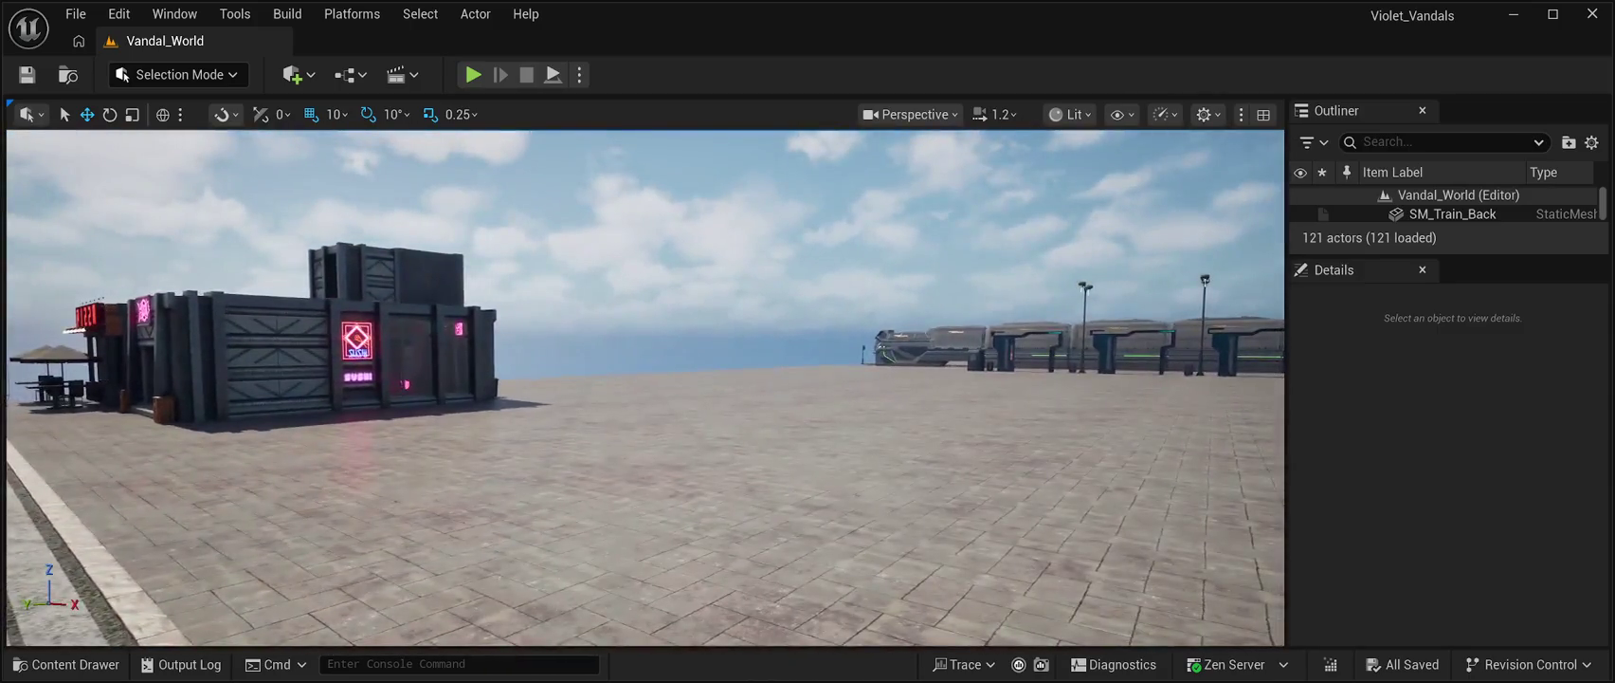
{"action": "key", "text": "ctrl+space"}
{"action": "left_click", "coordinate": [977, 379]}
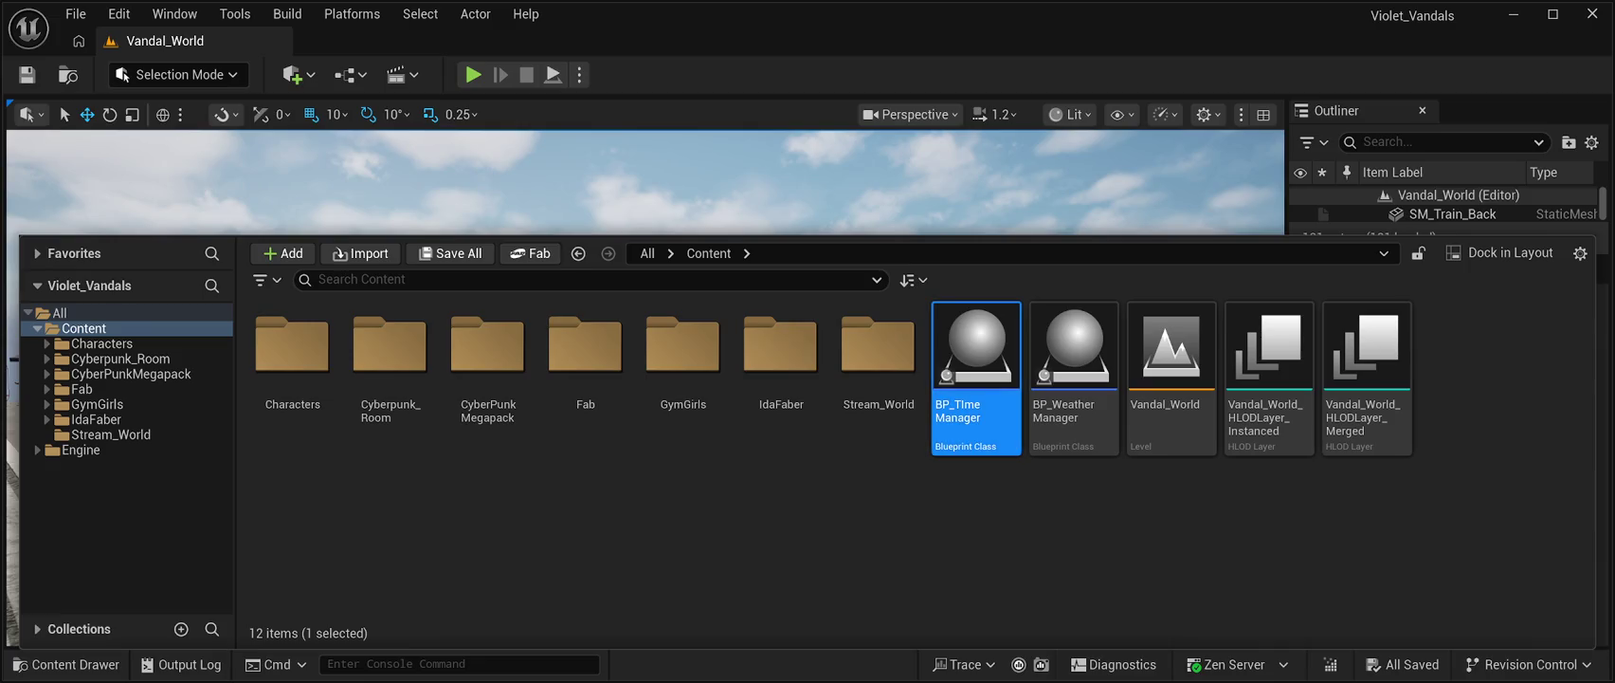
Hide the Content Drawer with Ctrl+Space to reveal the street, shops and train station
{"action": "key", "text": "ctrl+space"}
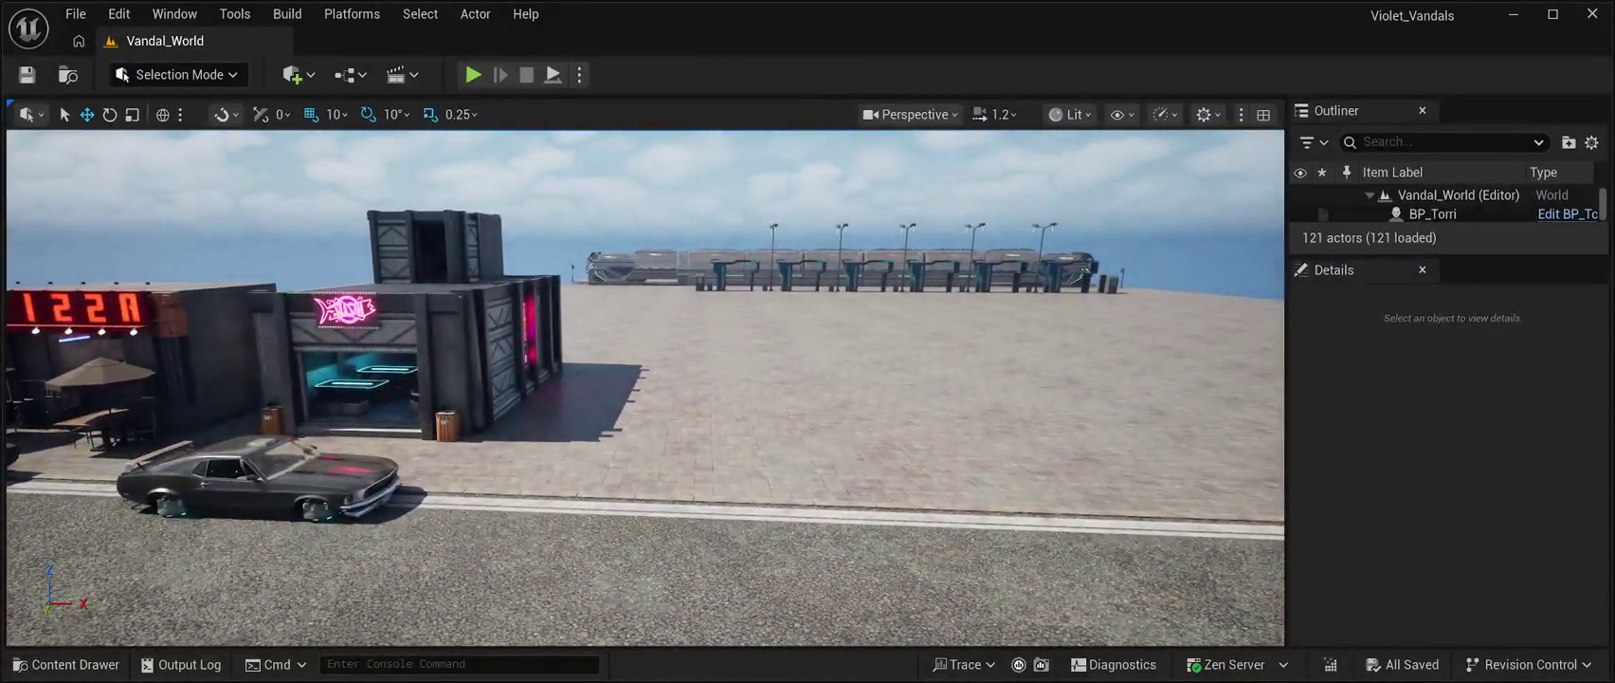
Select BP_Time Manager in the Content Drawer, hide the drawer, and later bring it back
{"action": "left_click", "coordinate": [66, 663]}
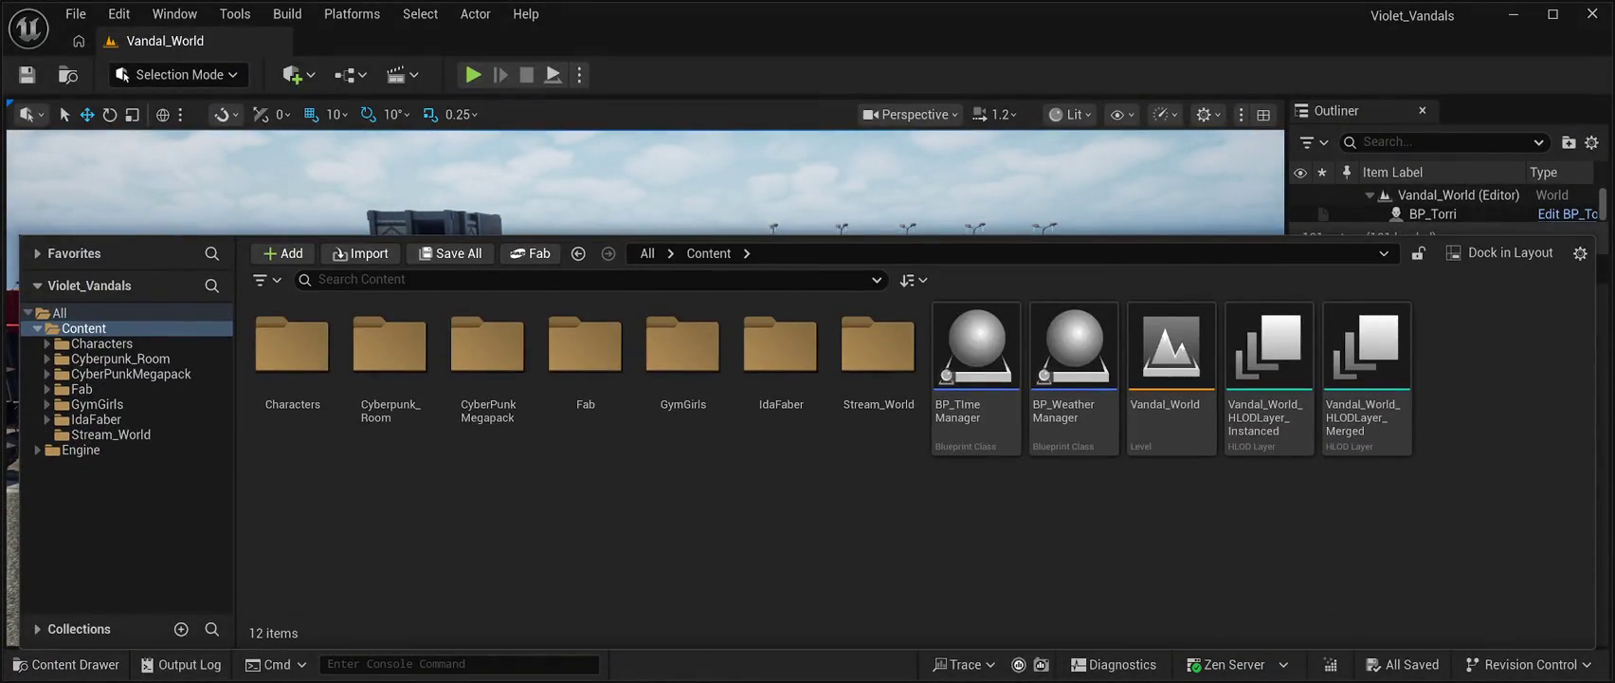
{"action": "left_click", "coordinate": [977, 360]}
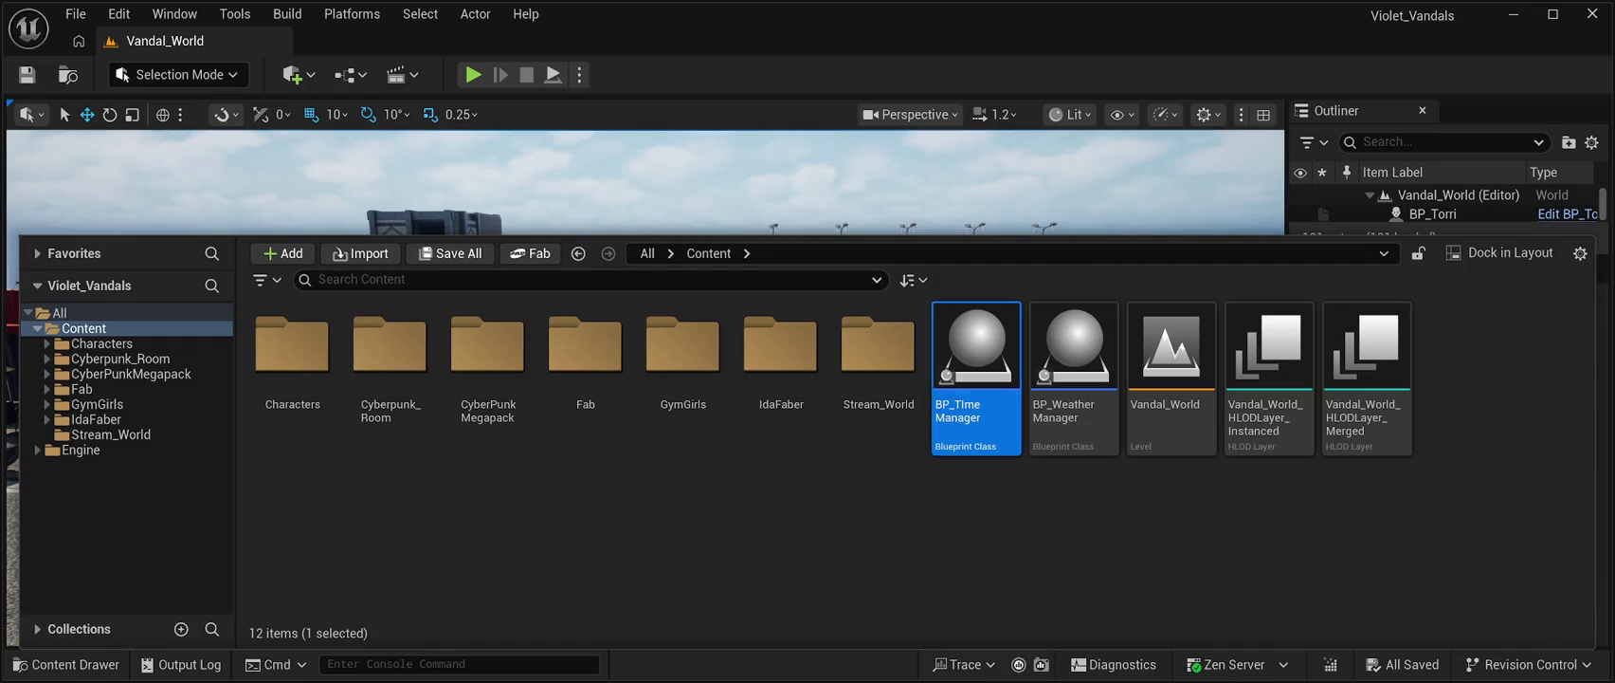
{"action": "key", "text": "ctrl+space"}
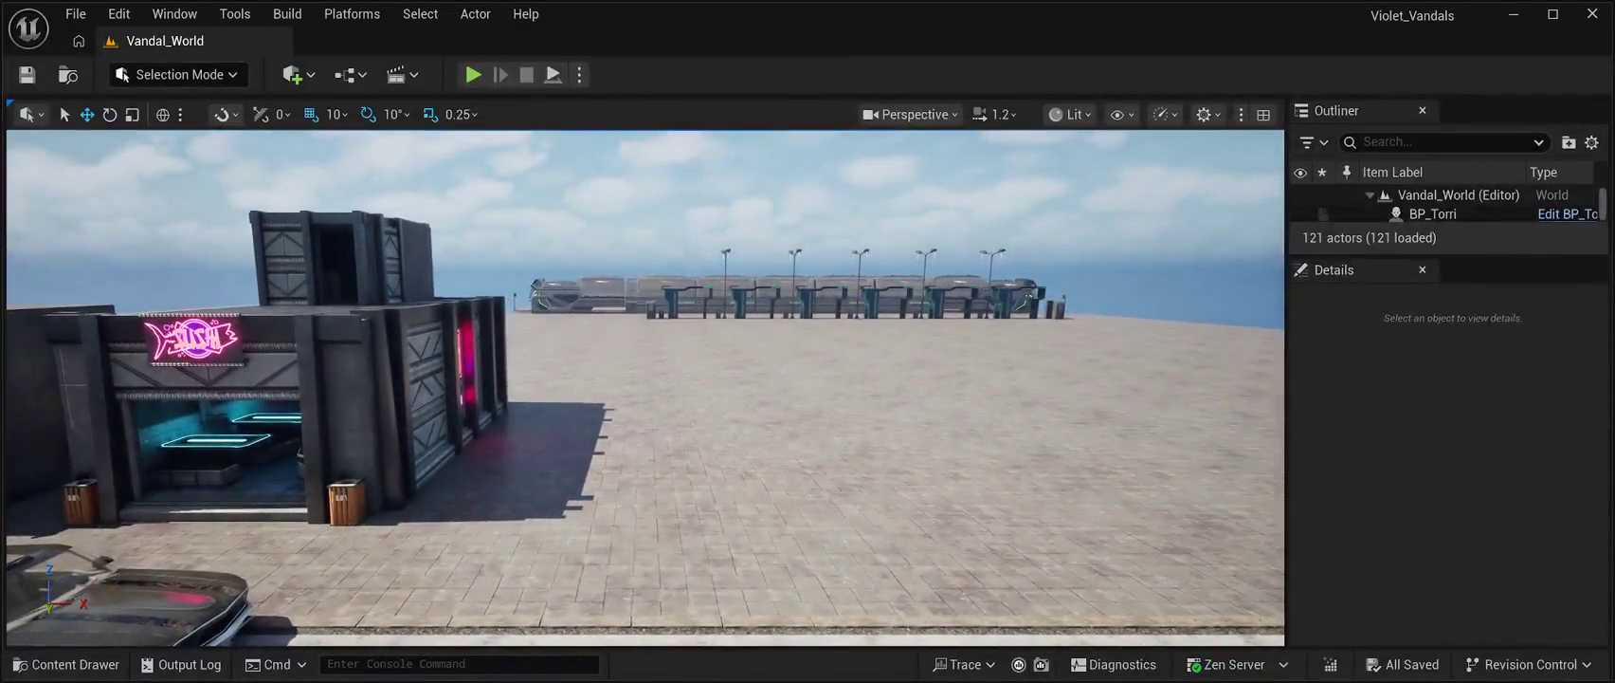
{"action": "key", "text": "ctrl+space"}
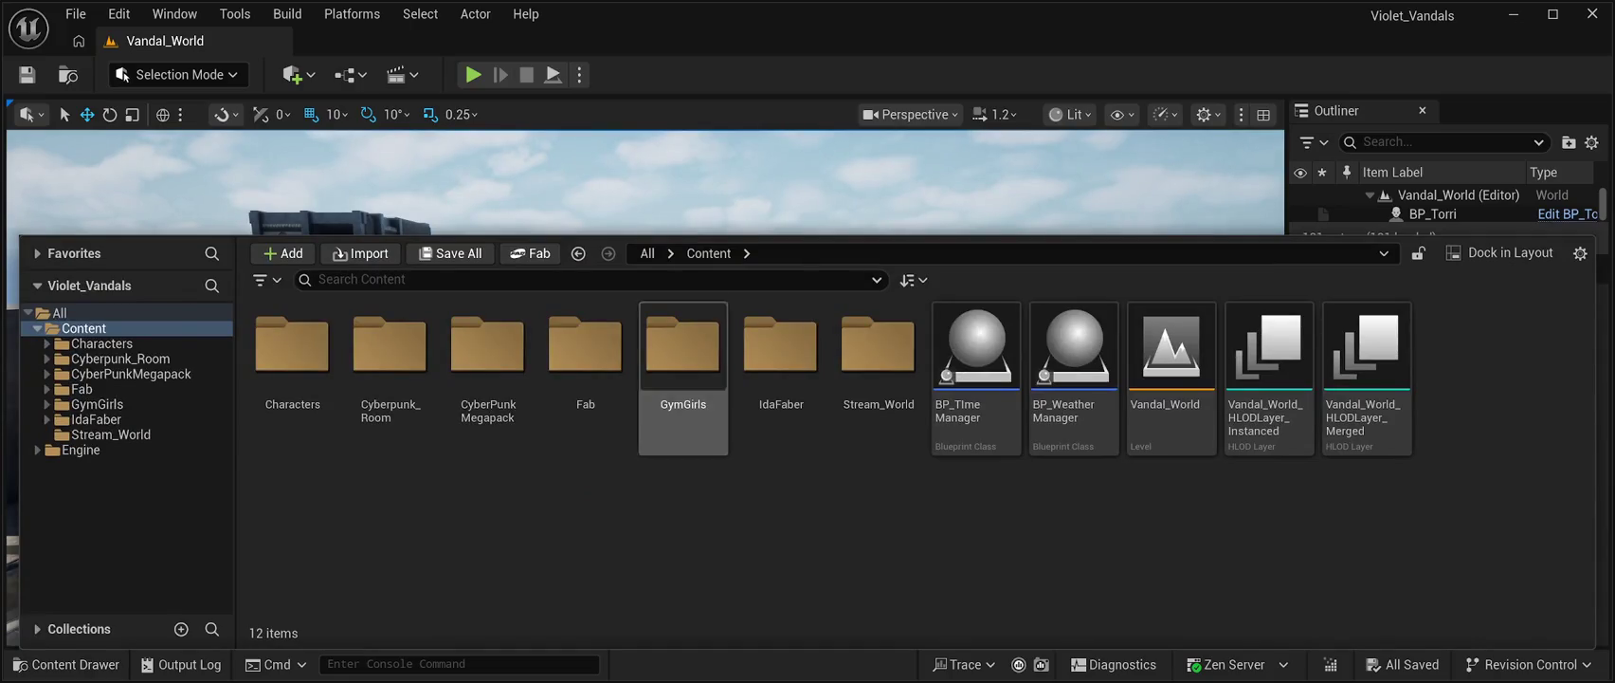
Go into CyberPunkMegapack's Meshes folder and scroll through its 595 mesh assets
{"action": "left_click", "coordinate": [878, 360]}
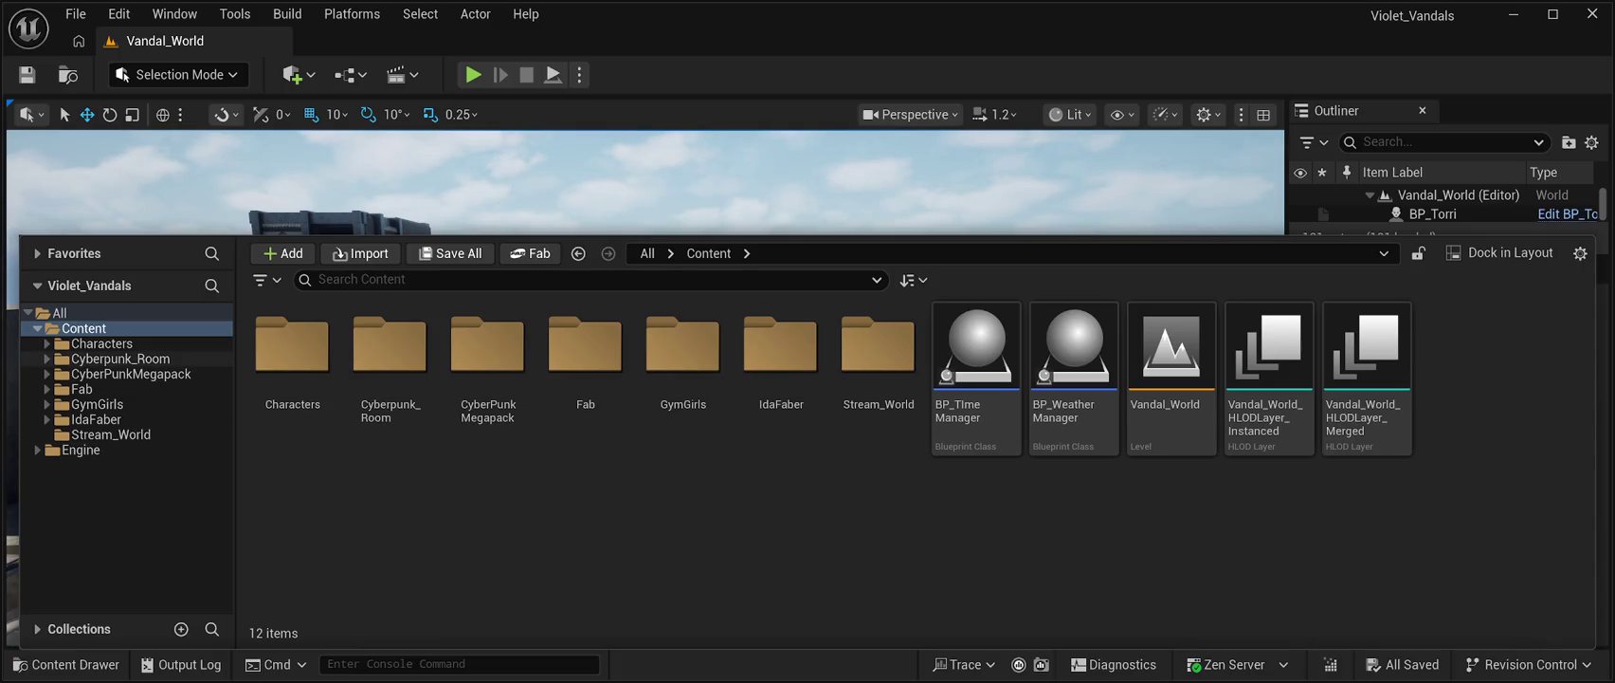
{"action": "left_click", "coordinate": [131, 373]}
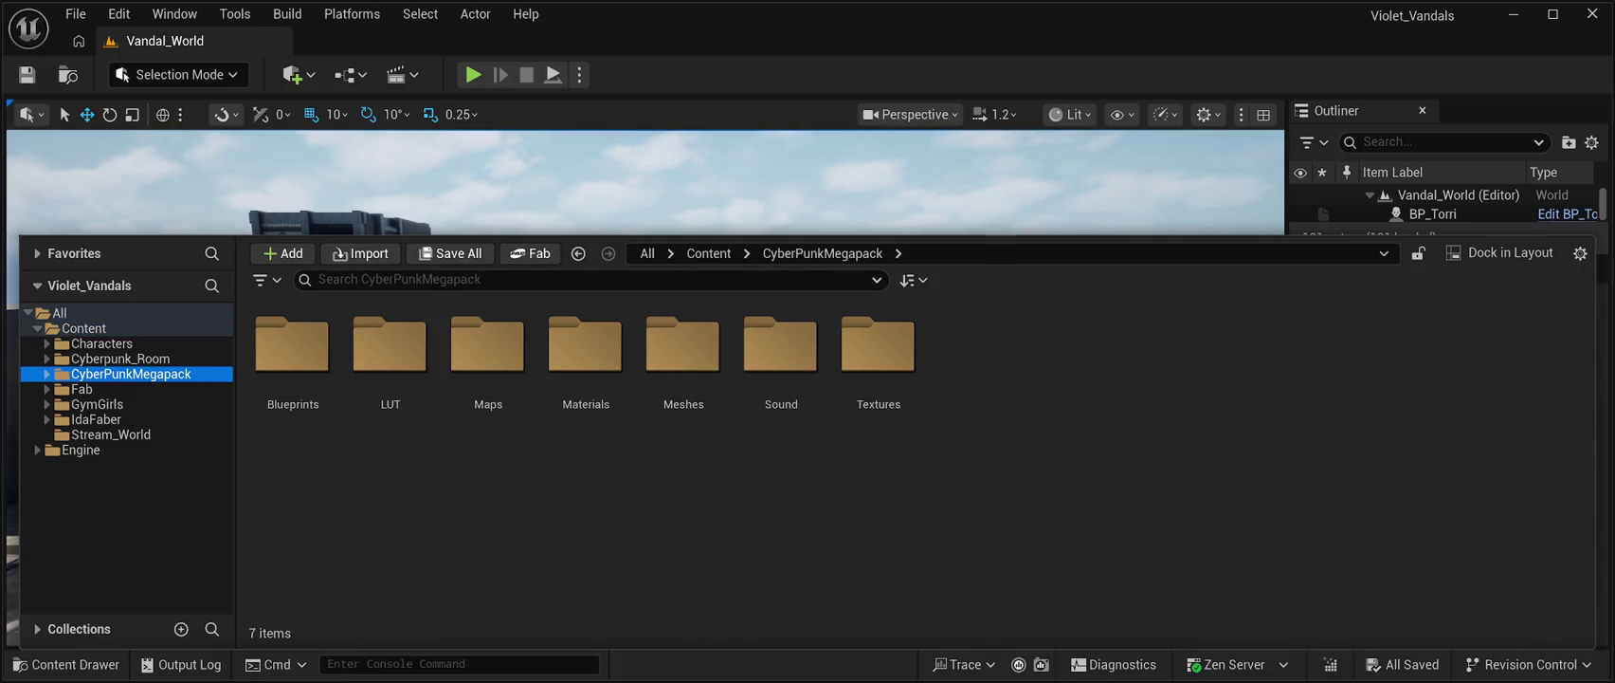
{"action": "double_click", "coordinate": [683, 346]}
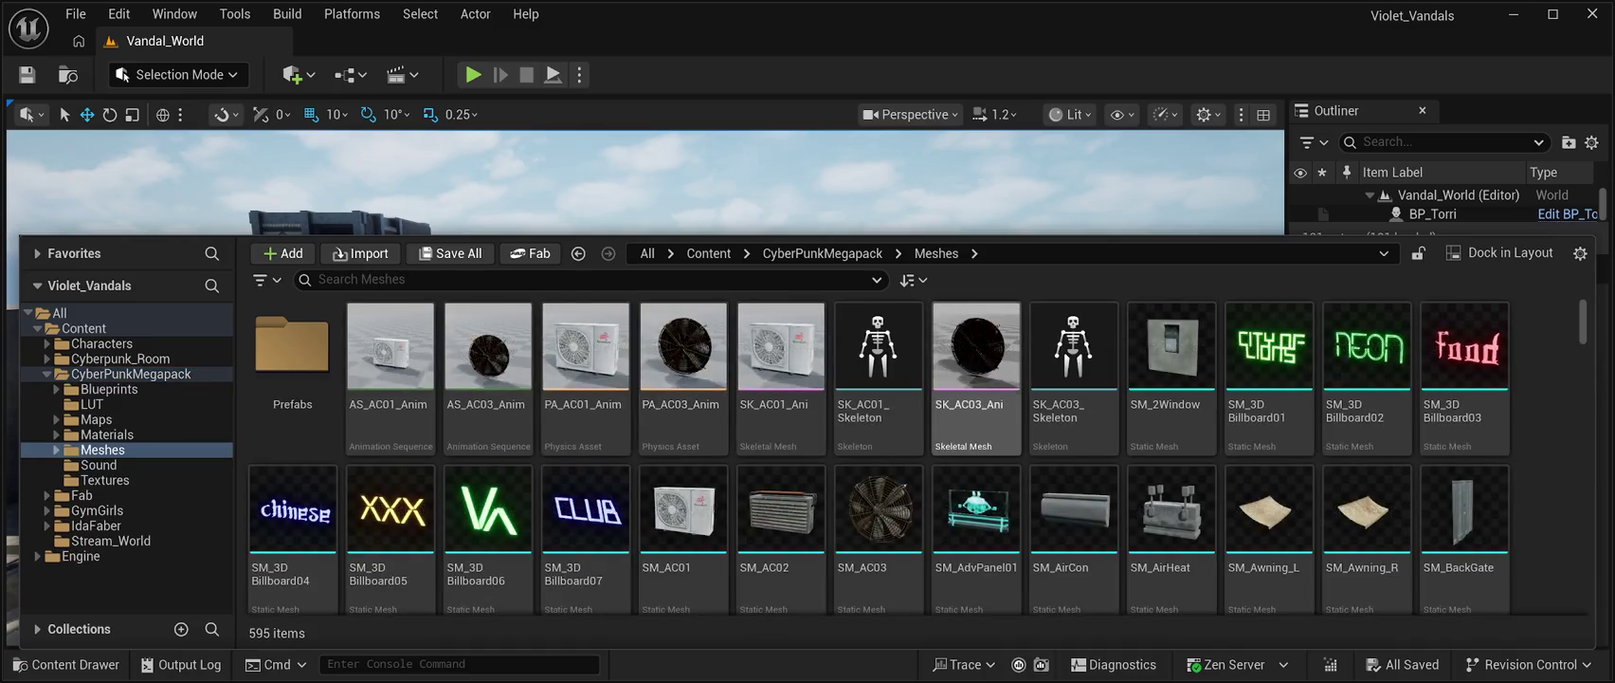
{"action": "scroll", "coordinate": [976, 379], "scroll_direction": "down", "scroll_amount": 1}
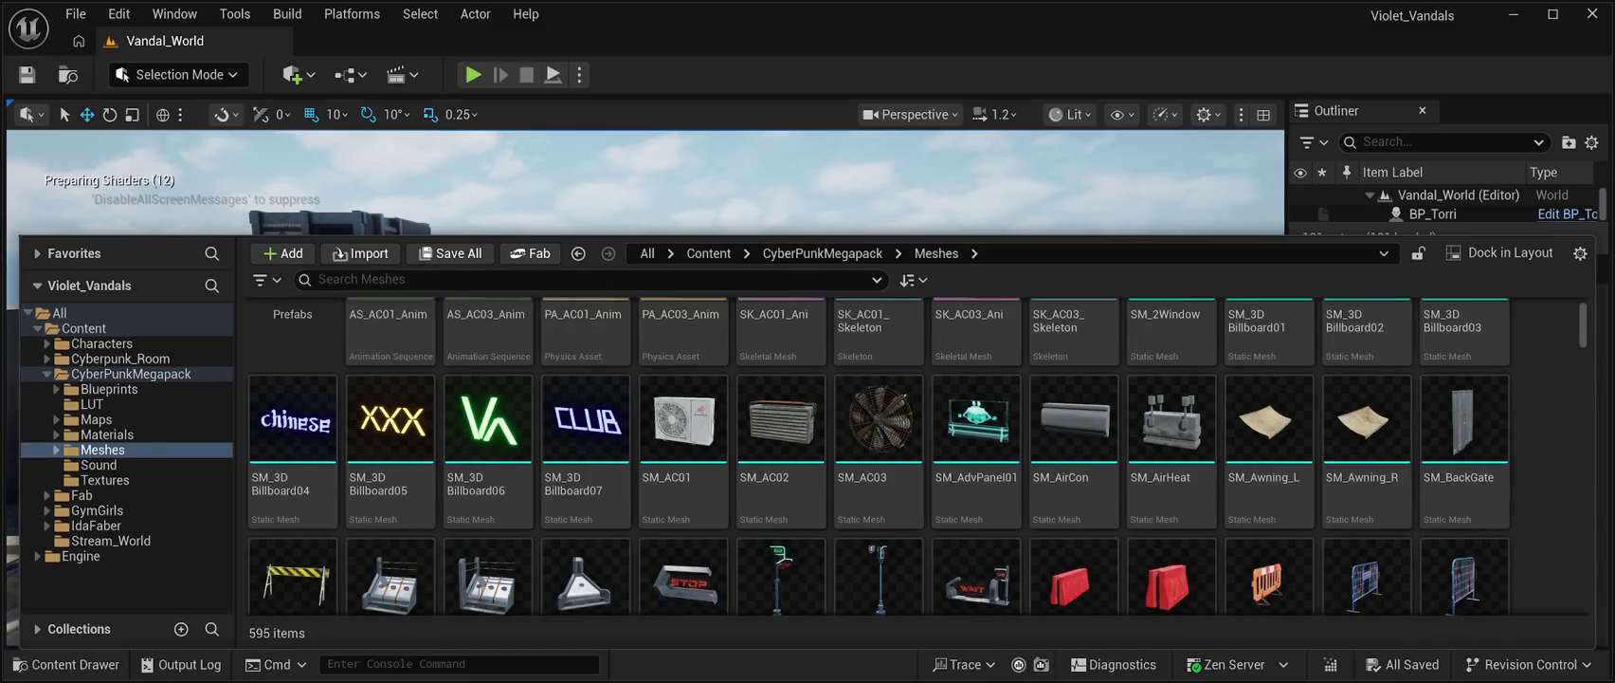
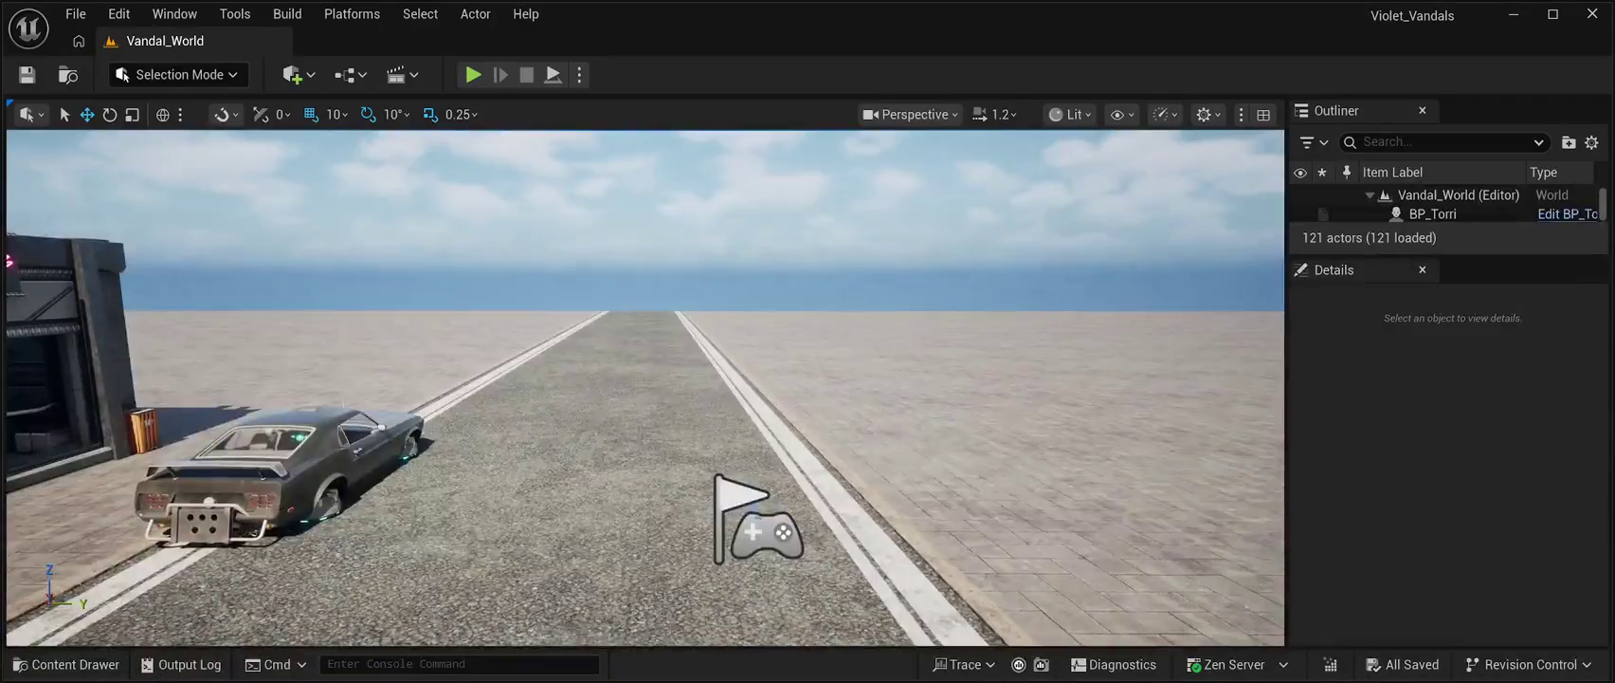
Run a quick Play-In-Editor session of Vandal_World under the dusk sky, then return to editing
{"action": "key", "text": "alt+p"}
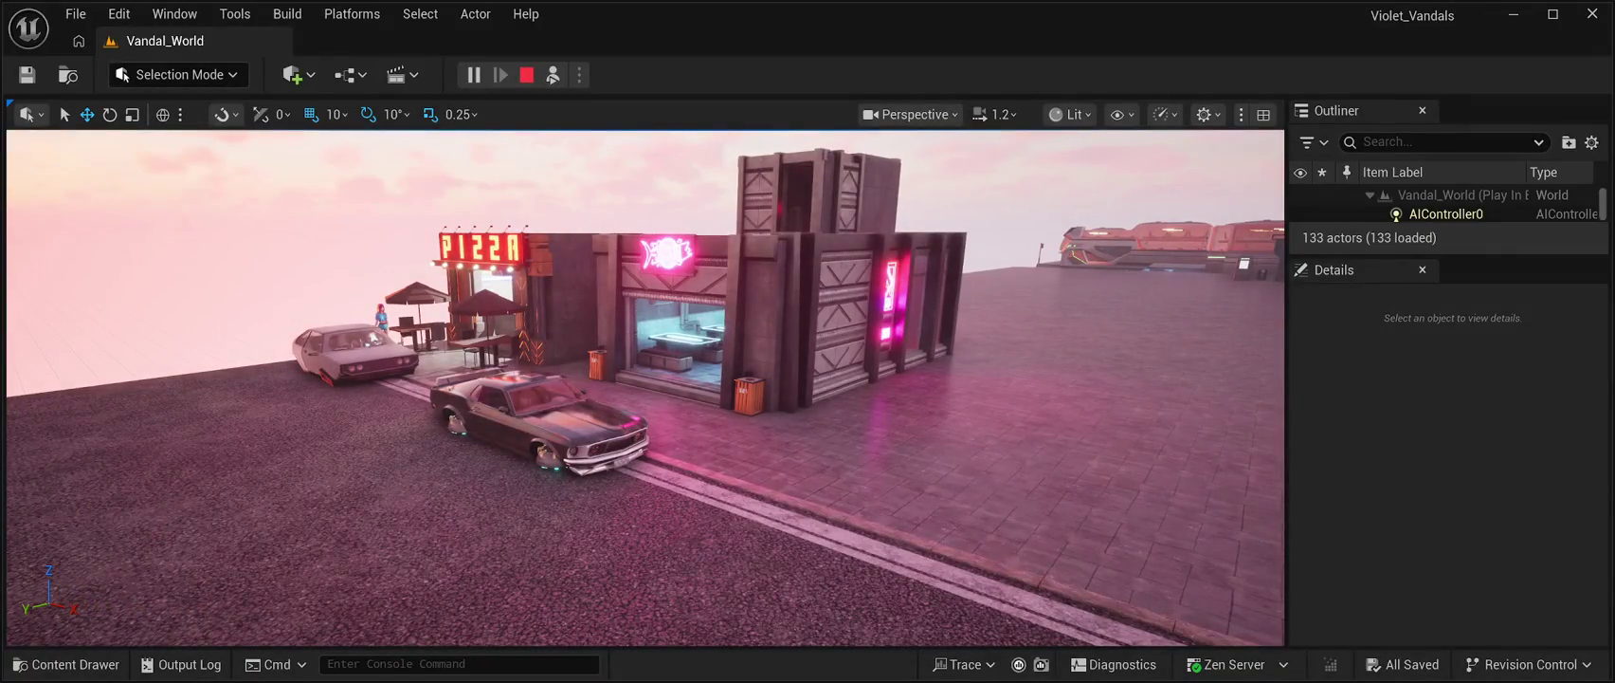
{"action": "key", "text": "Escape"}
{"action": "key", "text": "ctrl+space"}
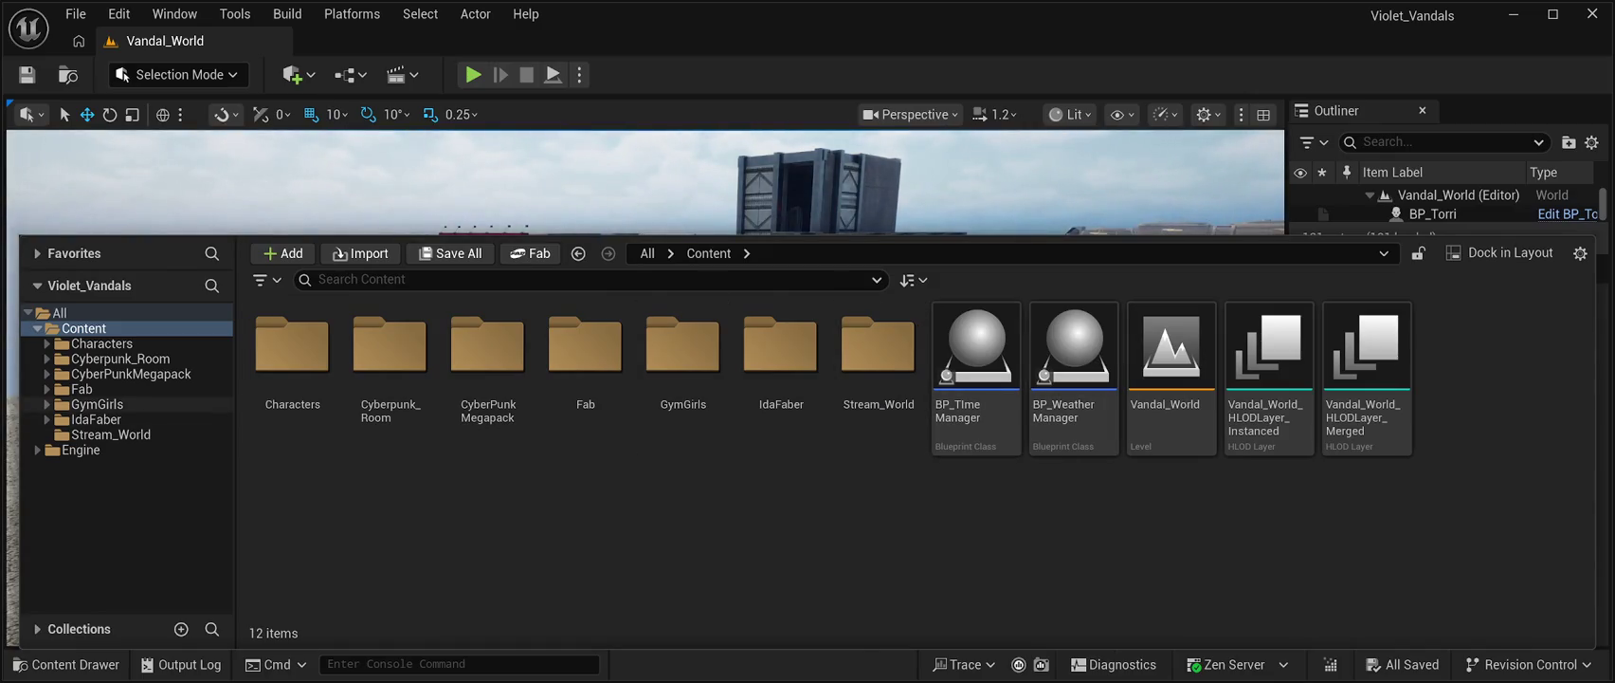
Open CyberPunkMegapack's Meshes folder (595 items) and scroll down to the SM_Barrier props
{"action": "left_click", "coordinate": [131, 373]}
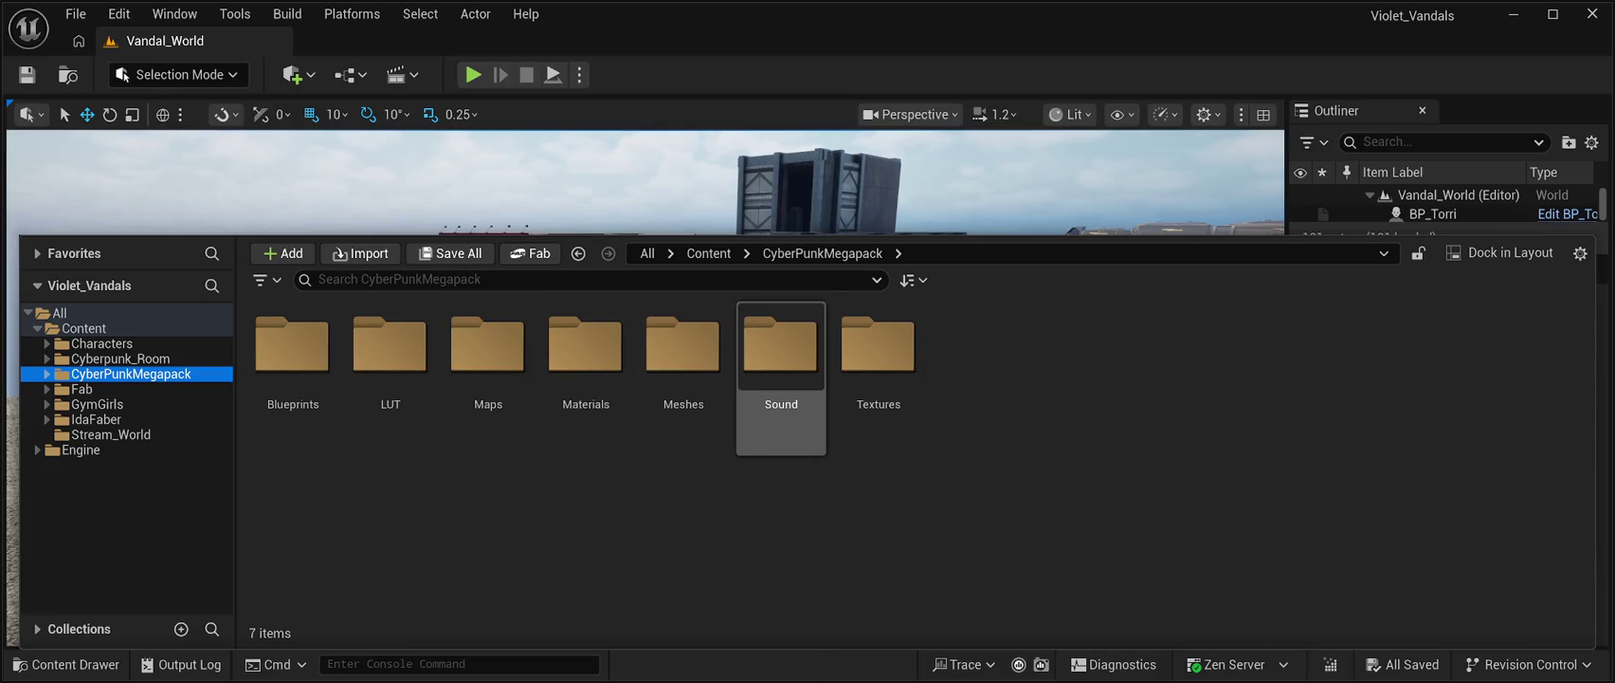
{"action": "double_click", "coordinate": [684, 355]}
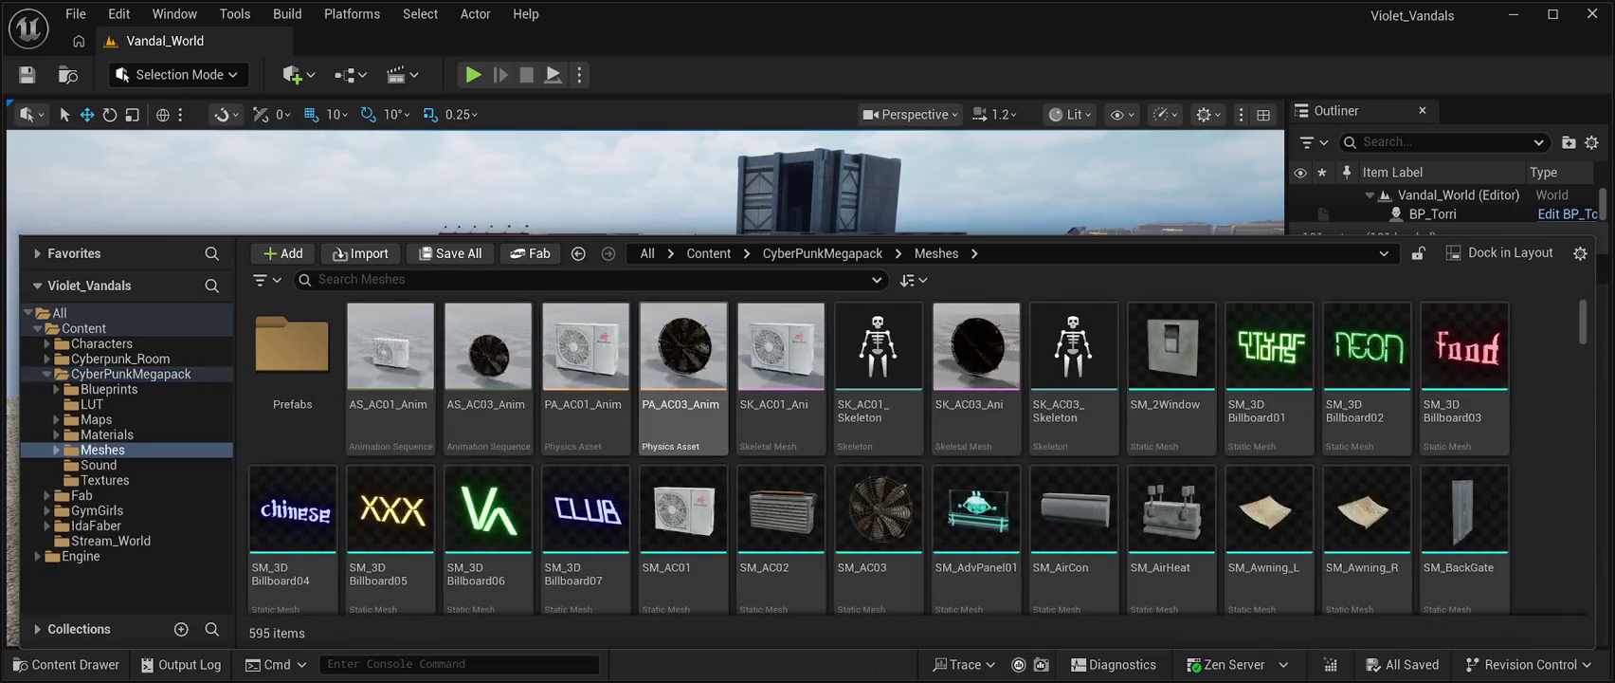
{"action": "scroll", "coordinate": [1074, 531], "scroll_direction": "down", "scroll_amount": 3}
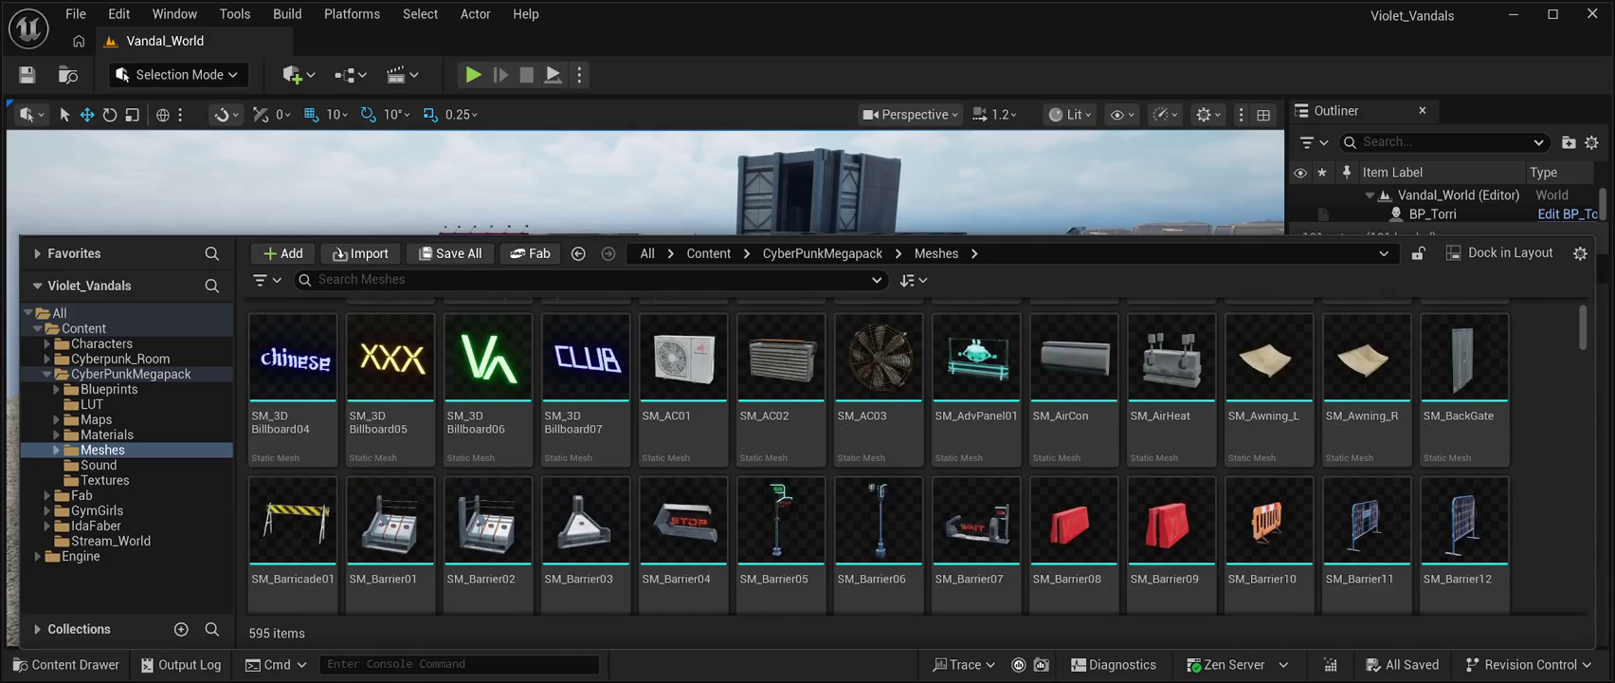
{"action": "scroll", "coordinate": [1171, 540], "scroll_direction": "down", "scroll_amount": 3}
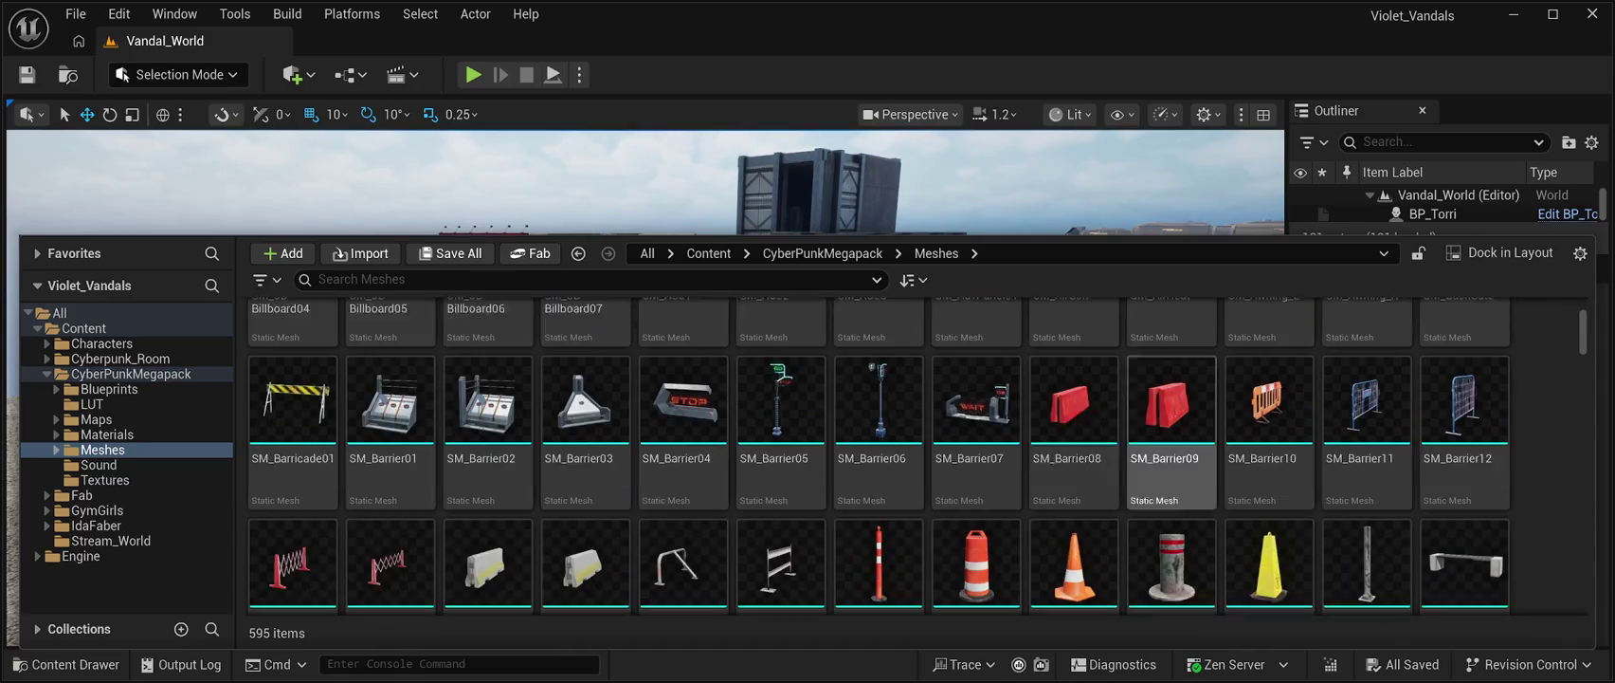